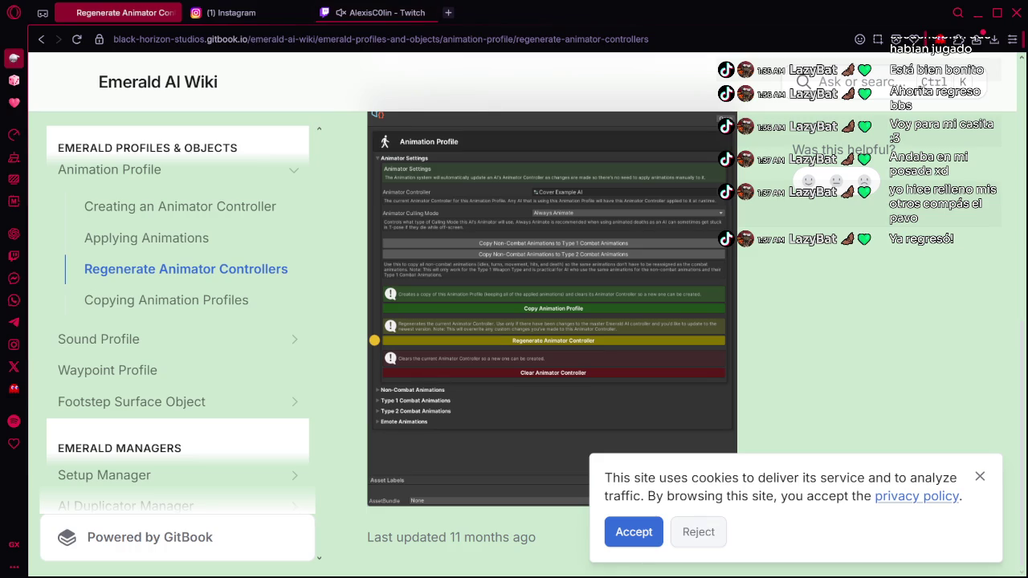
- Scroll up to the Regenerating Animator Controllers section of the Emerald AI Wiki guide
scroll(551, 321, up, 5)
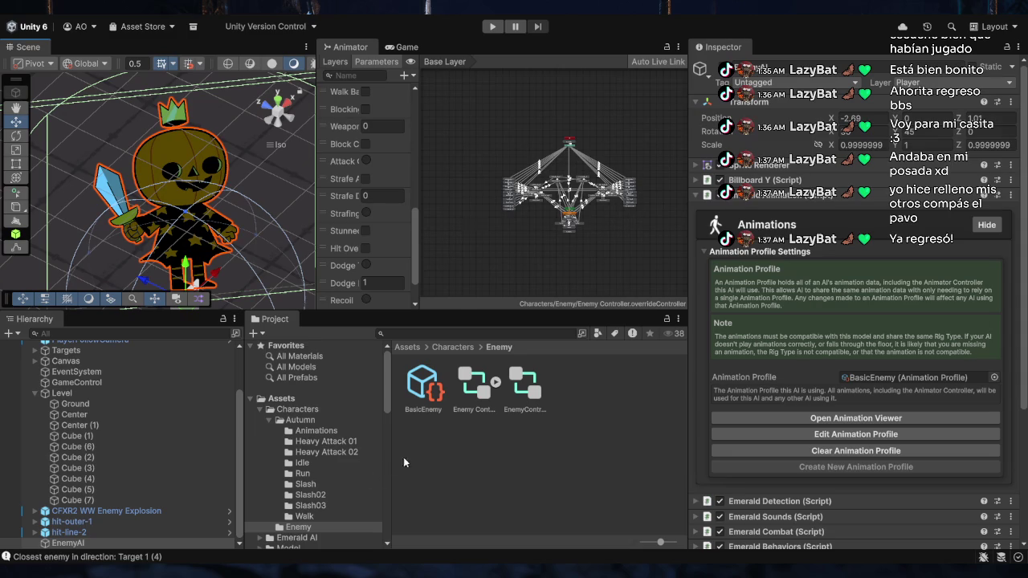
- Select the BasicEnemy animation profile asset in the Characters/Enemy folder
click(419, 400)
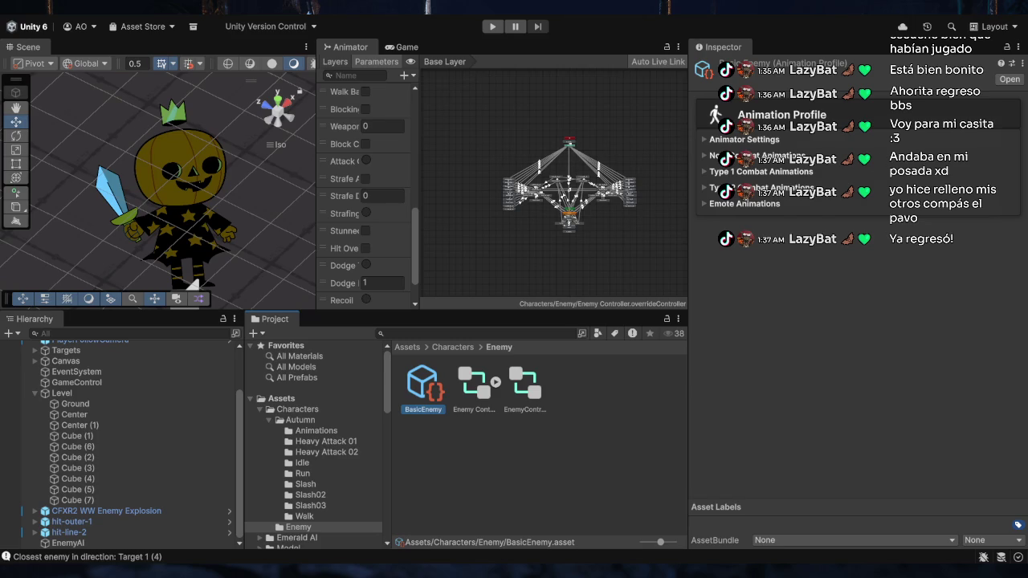
- Expand BasicEnemy's Animator Settings to find the copy, regenerate and clear controller buttons
click(707, 139)
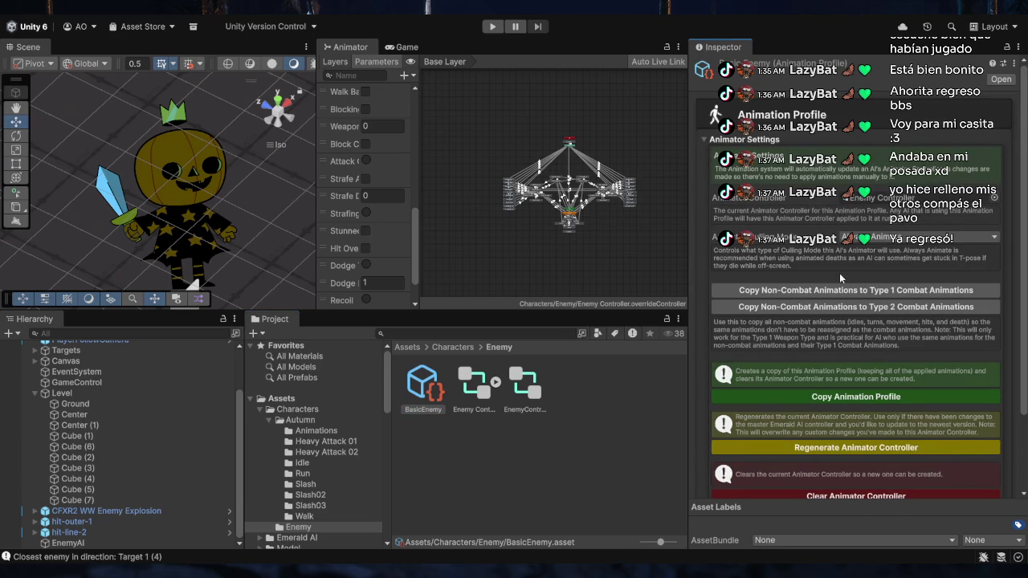
scroll(842, 280, down, 3)
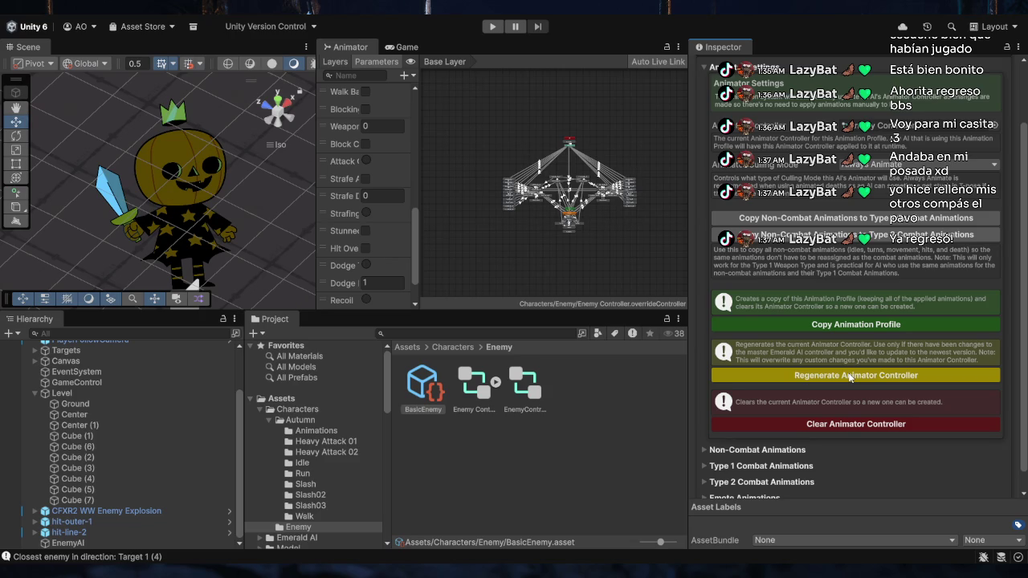
scroll(849, 378, up, 1)
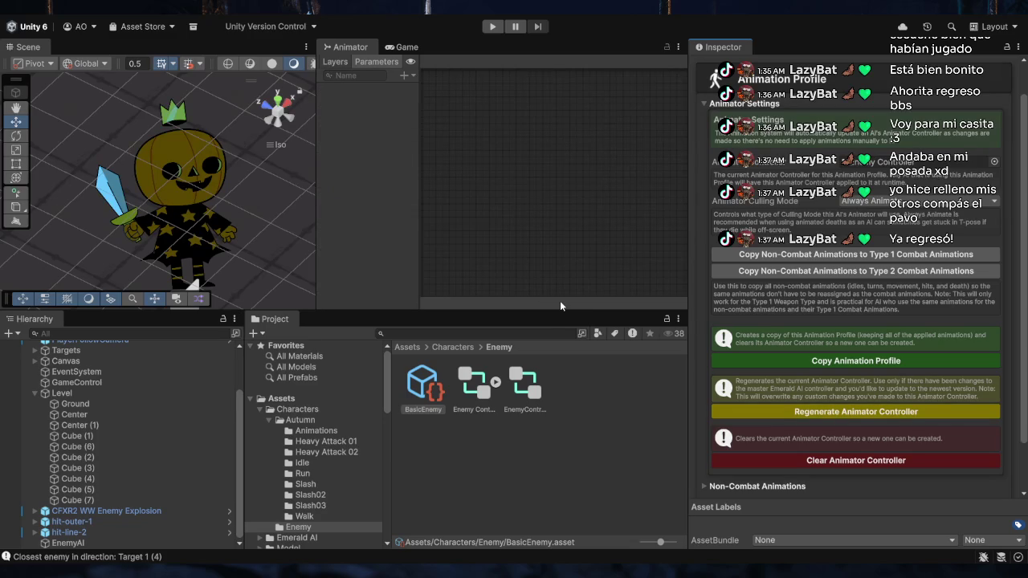
- Load the Enemy Controller's state graph into the Animator window
click(472, 389)
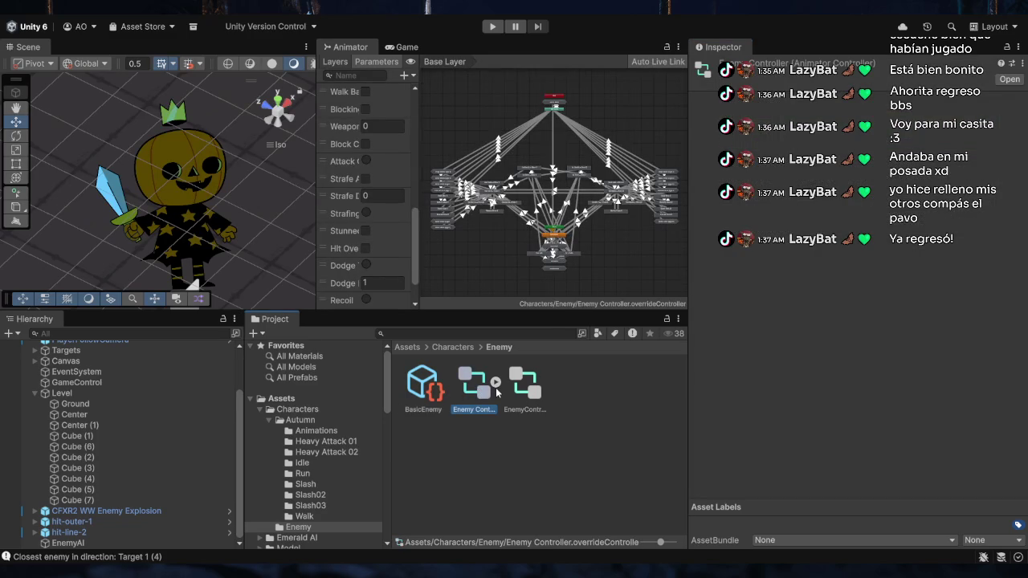
click(423, 405)
click(498, 461)
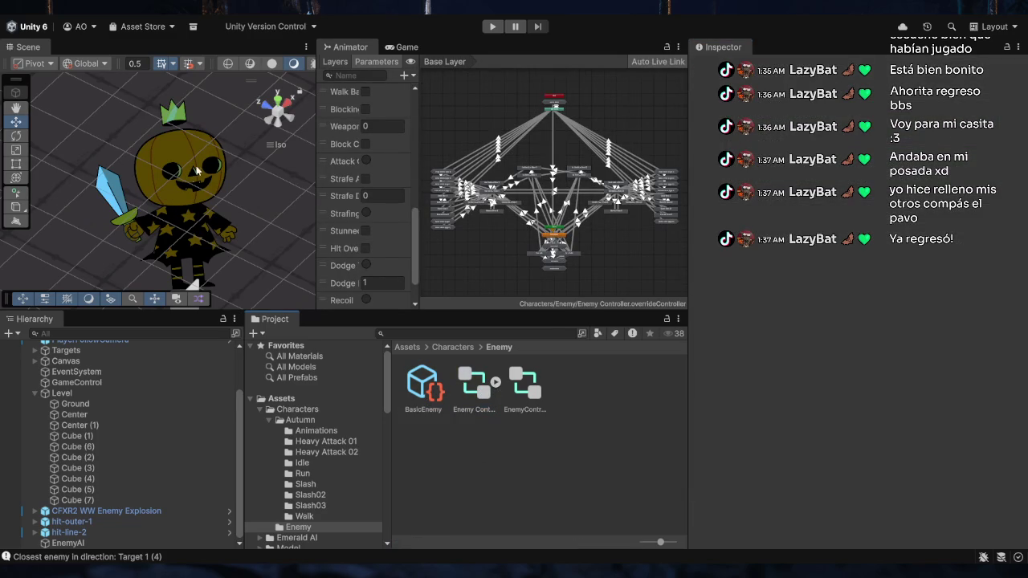
- Select the pumpkin EnemyAI and fold its Emerald AI component closed
click(233, 129)
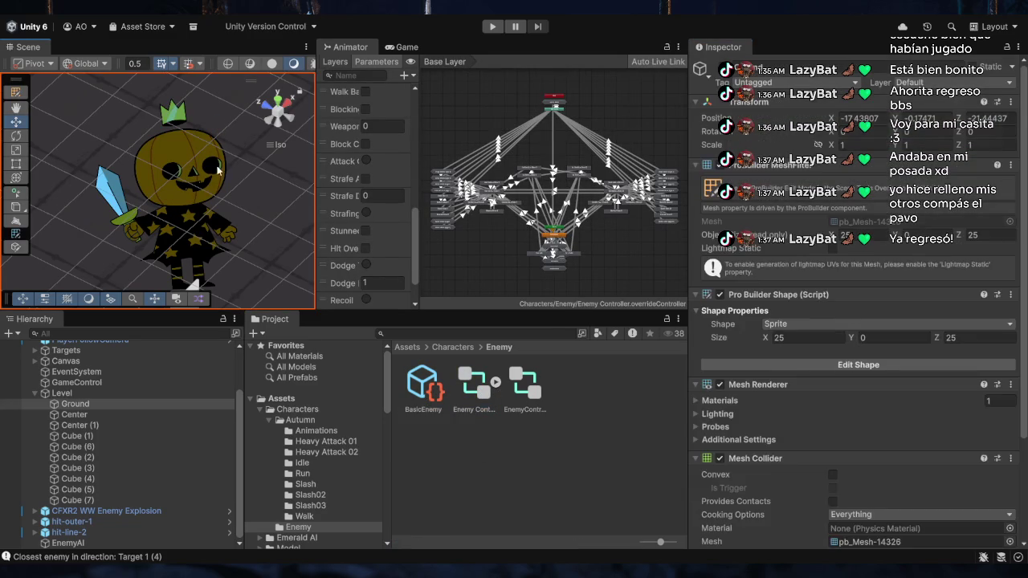
click(198, 215)
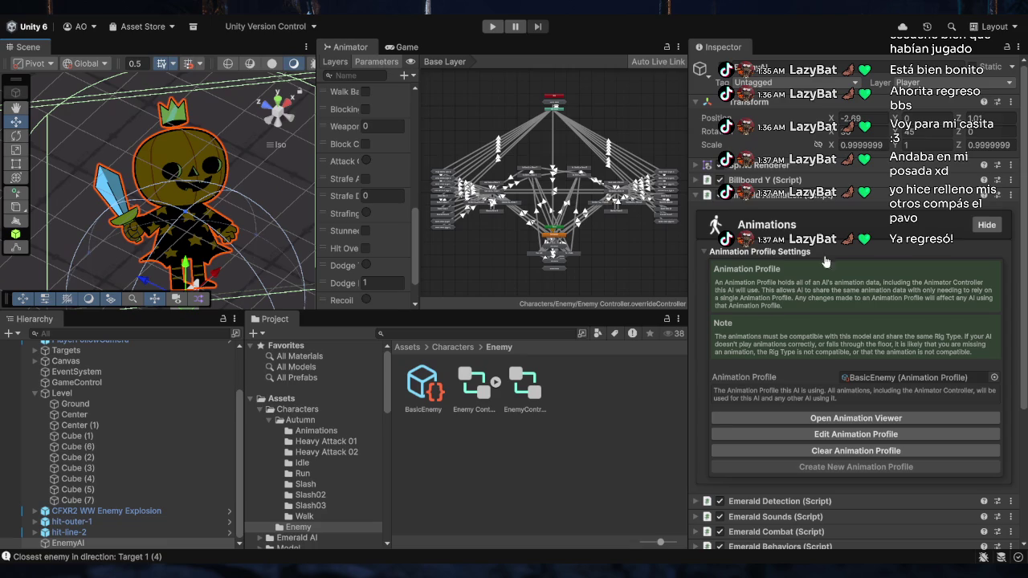
scroll(750, 255, down, 2)
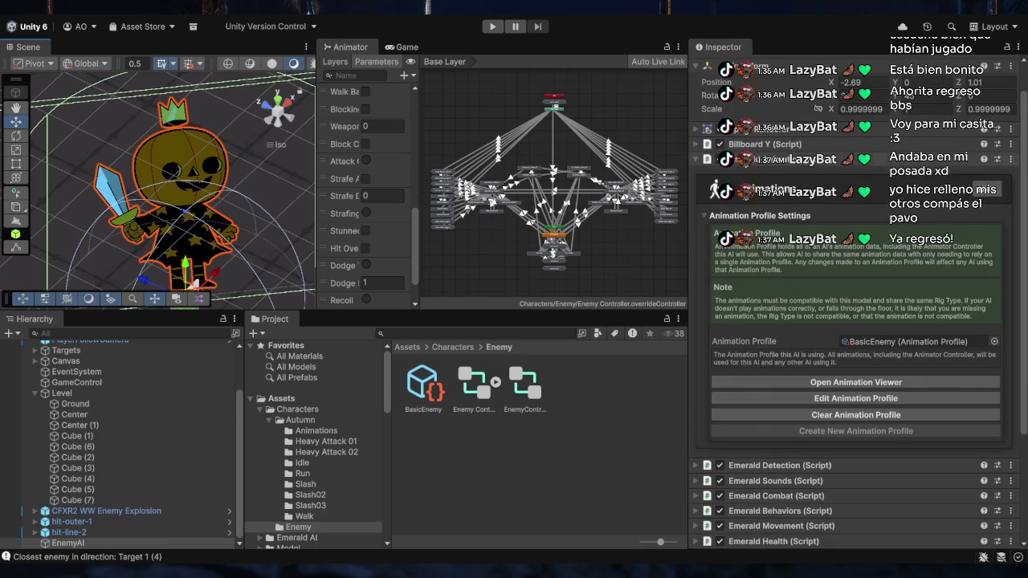
click(695, 159)
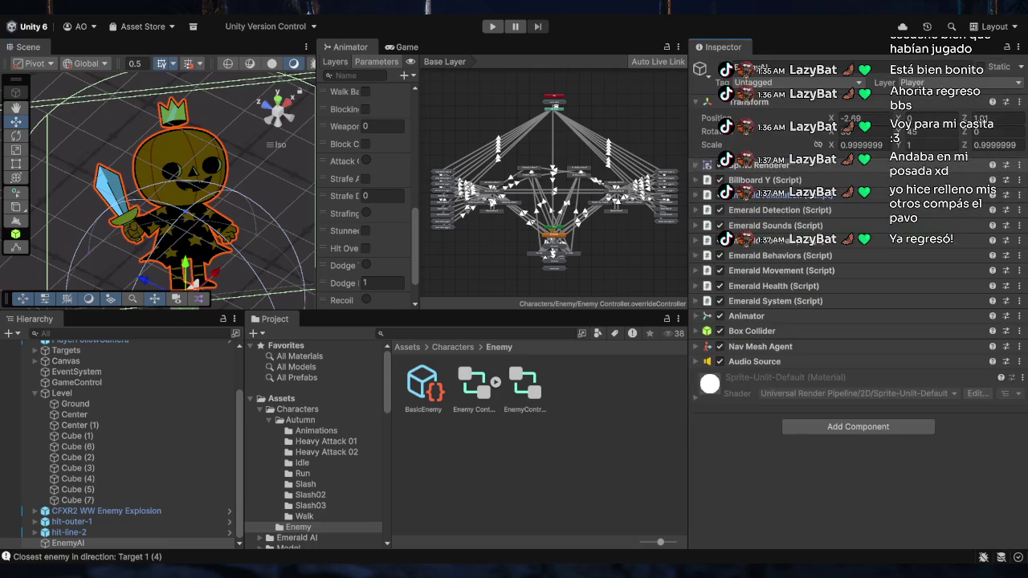
- Expand EnemyAI's Emerald Detection (Script) component to reveal the missing Head Transform warning
click(703, 212)
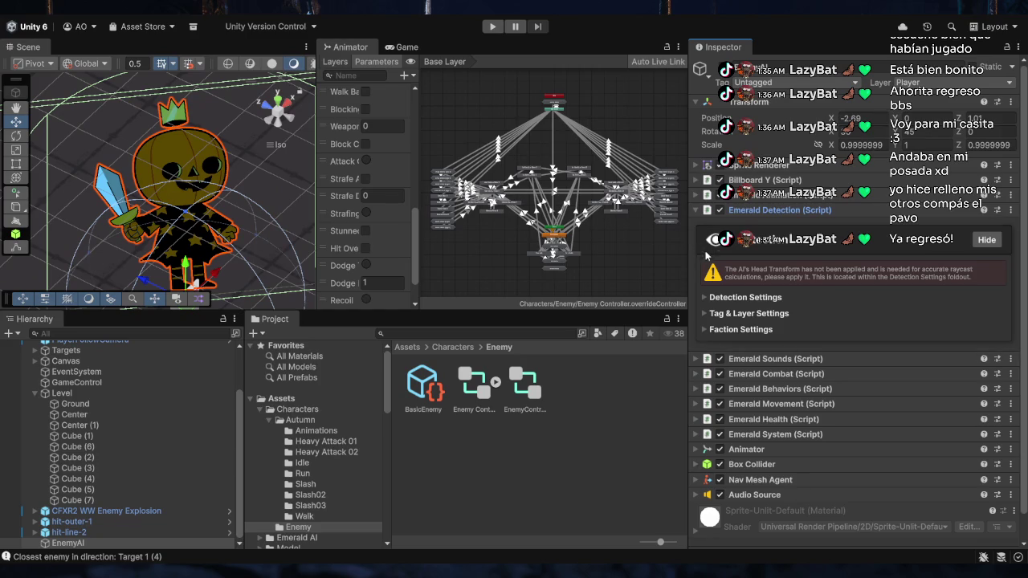
- Open Detection Settings: 270 field of view, 18 detection distance, Head Transform None
click(705, 297)
scroll(735, 305, down, 5)
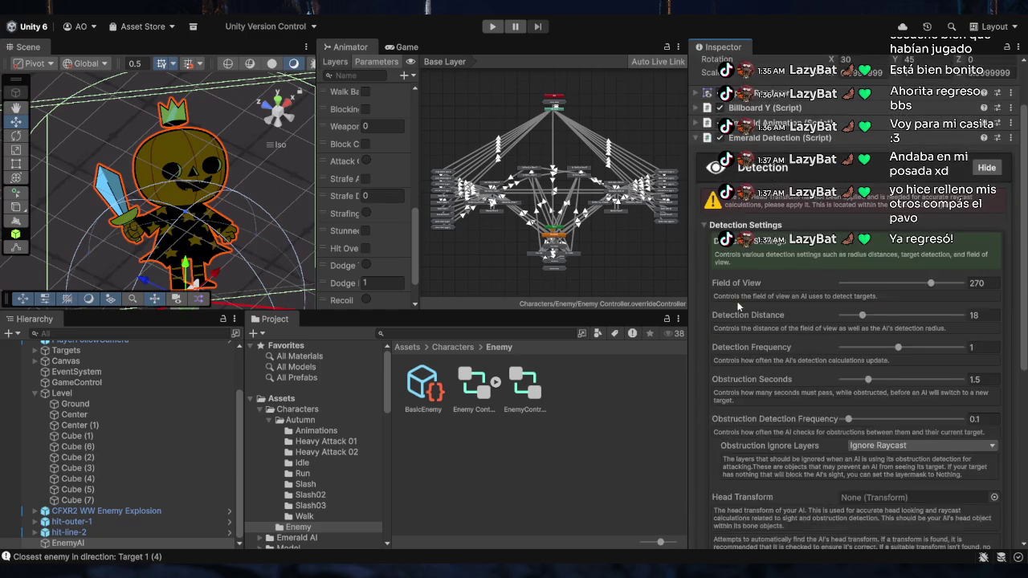
scroll(731, 287, up, 2)
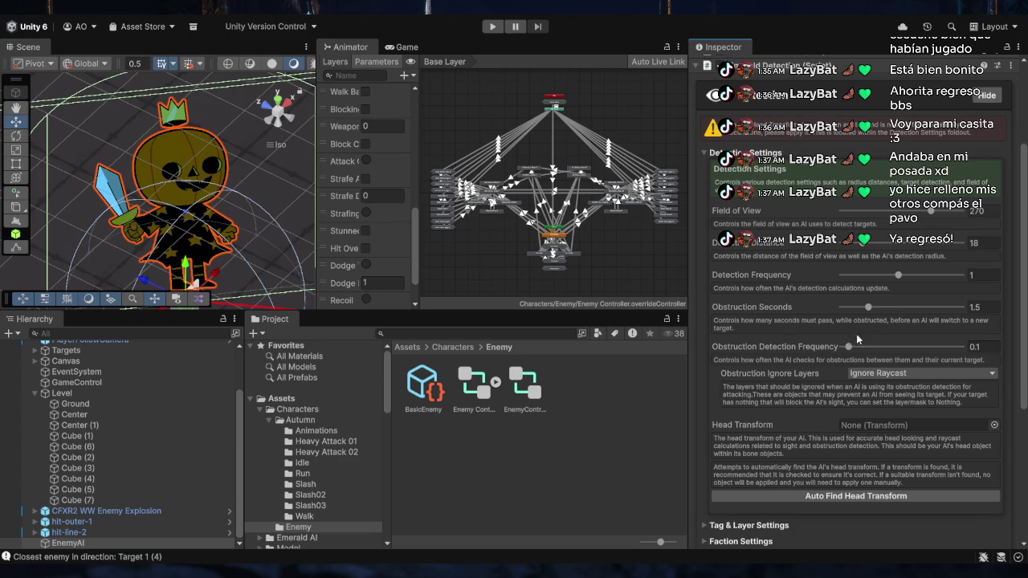
scroll(759, 247, down, 3)
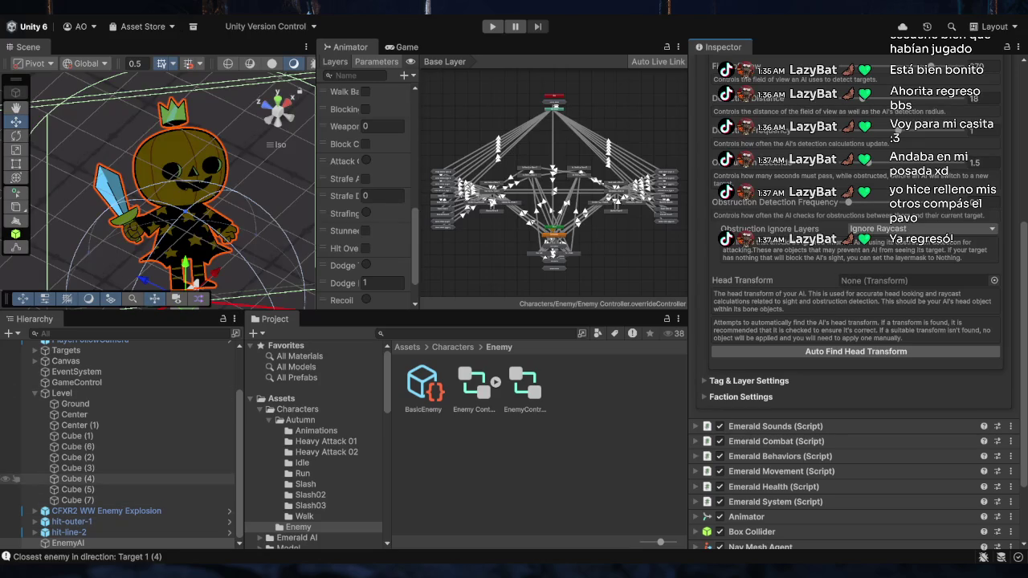
- Create an empty child under EnemyAI named HeadTransform
click(69, 543)
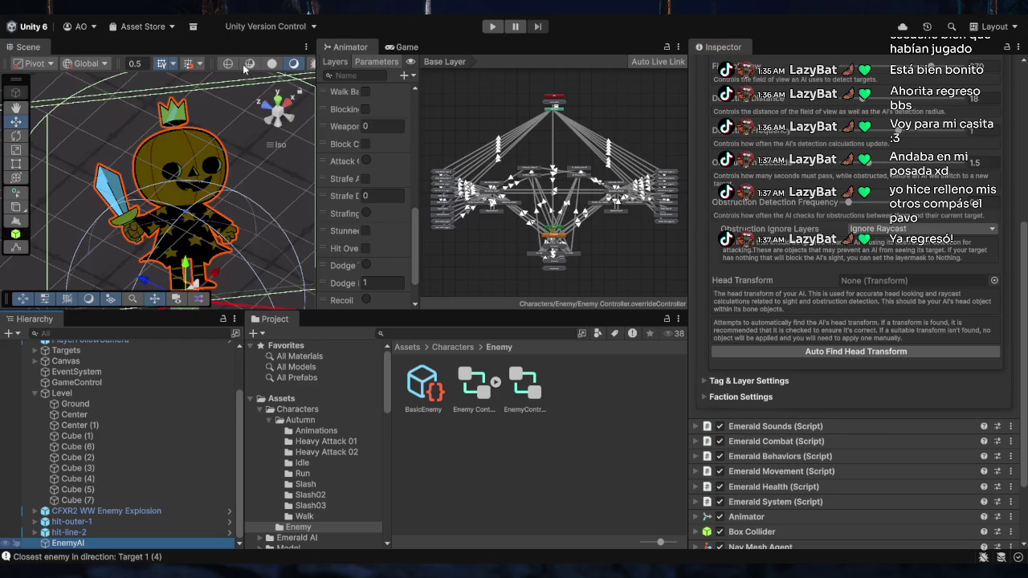
key(alt+shift+n)
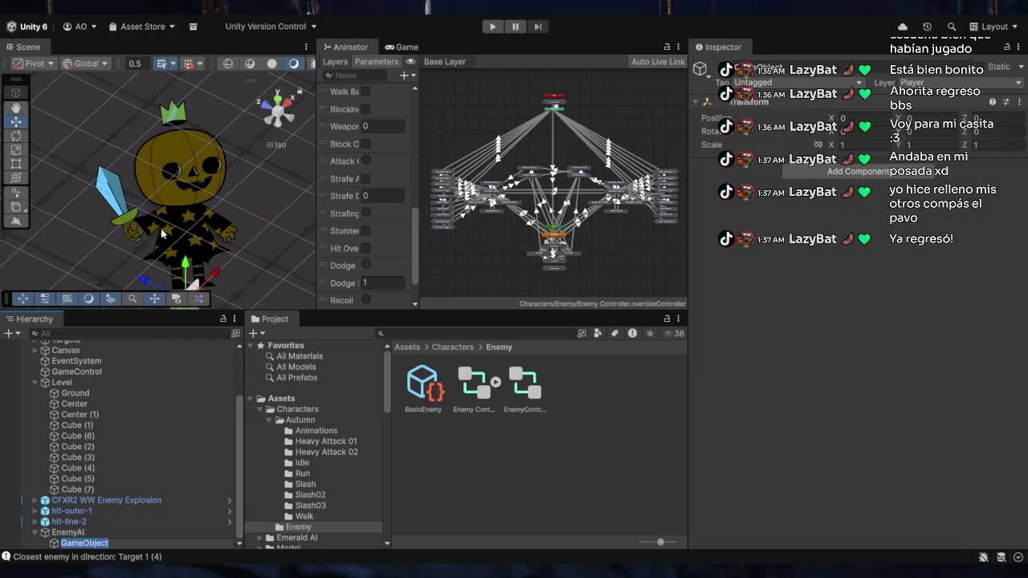
text(HeadTra)
text(nsform)
key(Return)
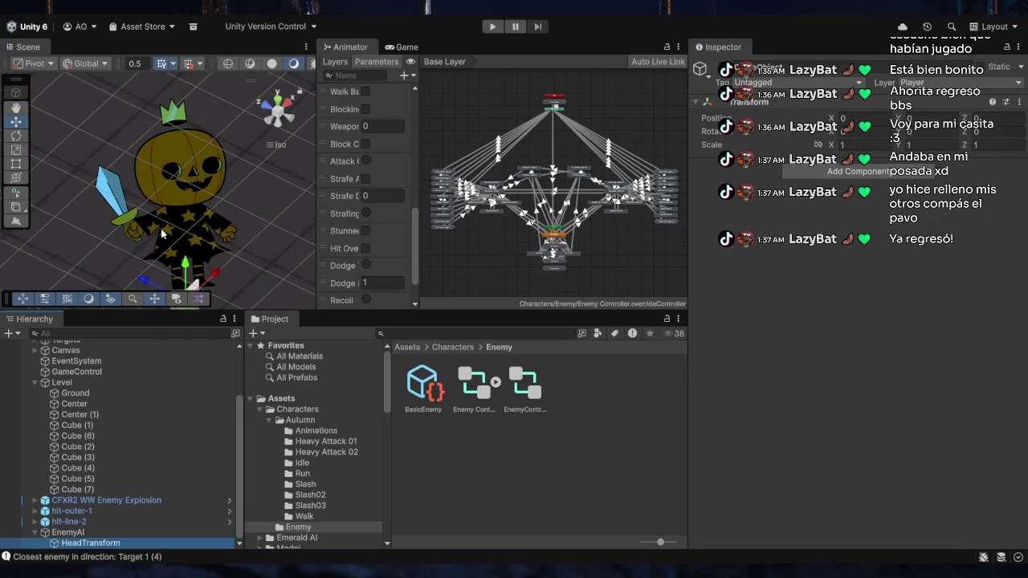
- Move HeadTransform up to the pumpkin's head, around X 0.05, Y 1.03, Z 0.02
scroll(172, 153, down, 3)
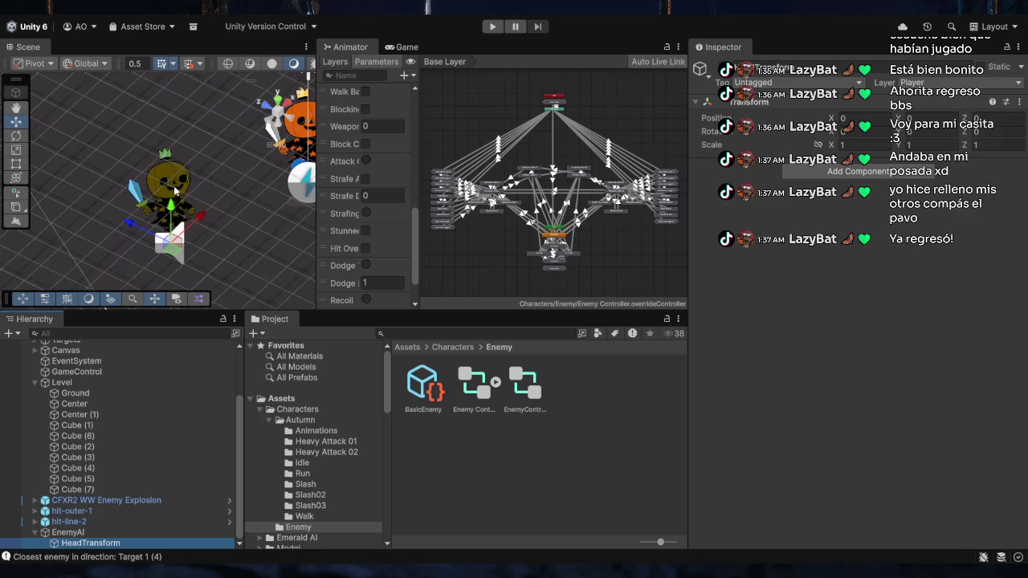
mouse_move(177, 250)
mouse_down()
mouse_move(178, 199)
mouse_move(158, 184)
mouse_up()
scroll(158, 185, up, 2)
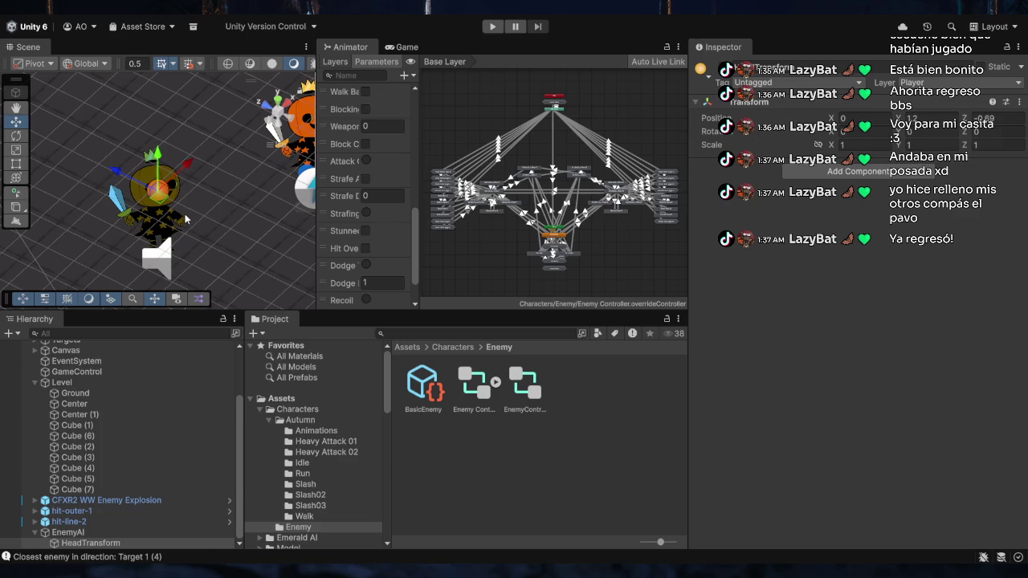
mouse_move(186, 218)
mouse_down()
mouse_move(377, 170)
mouse_move(462, 93)
mouse_move(413, 93)
mouse_up()
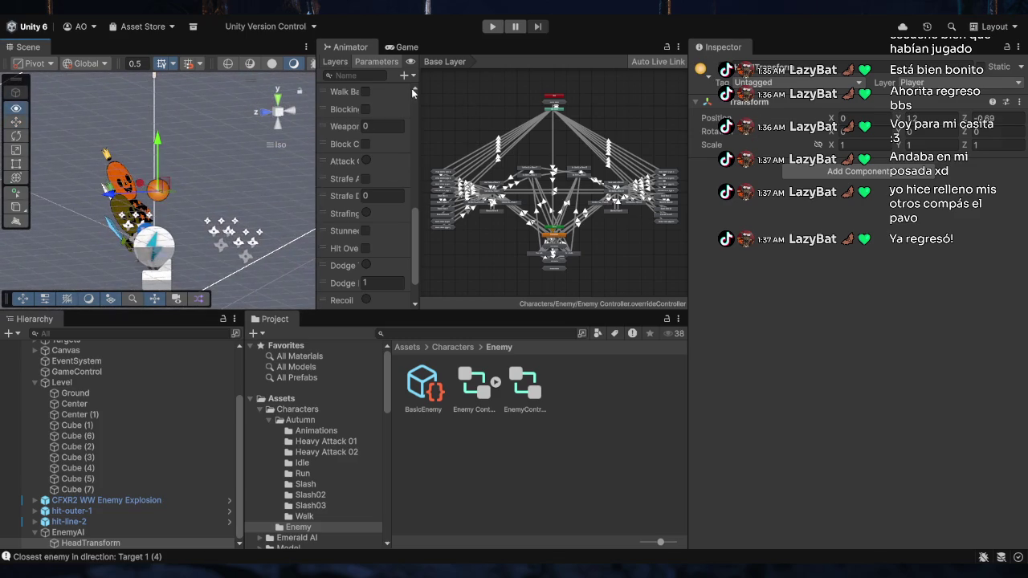
drag(158, 189, 131, 215)
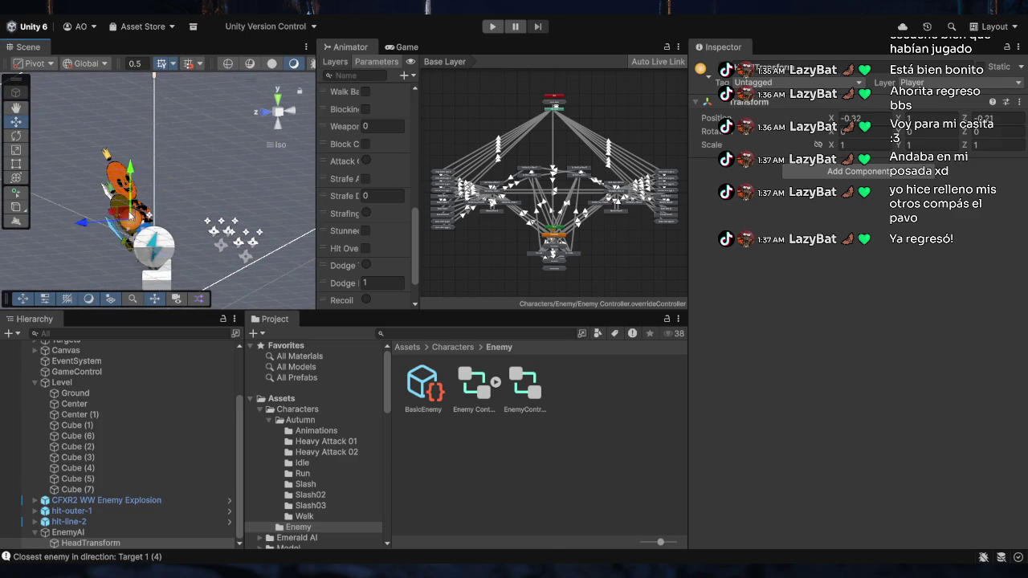
key(f)
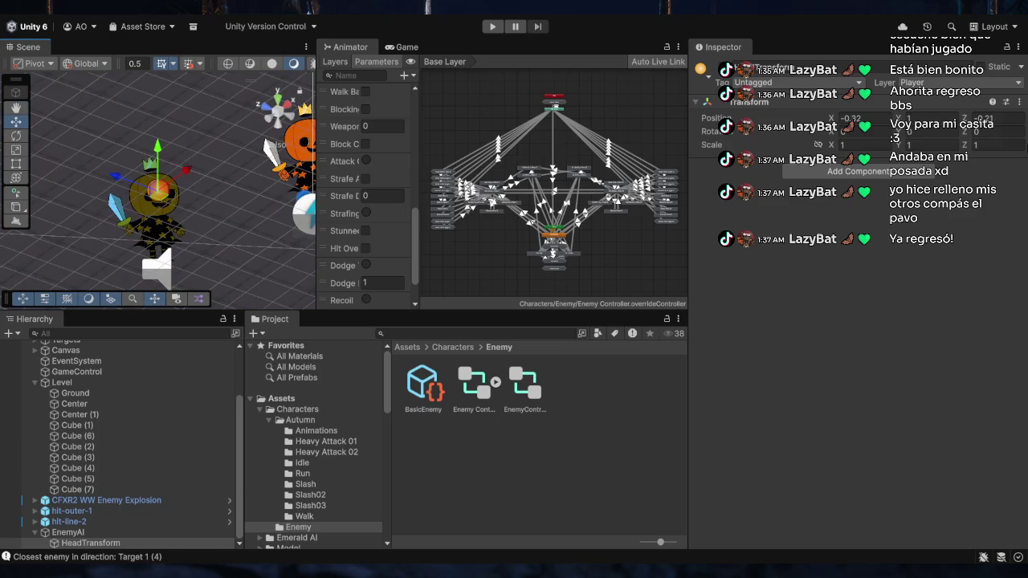
mouse_move(183, 230)
mouse_down()
mouse_move(395, 173)
mouse_move(410, 109)
mouse_move(155, 200)
mouse_move(82, 192)
mouse_up()
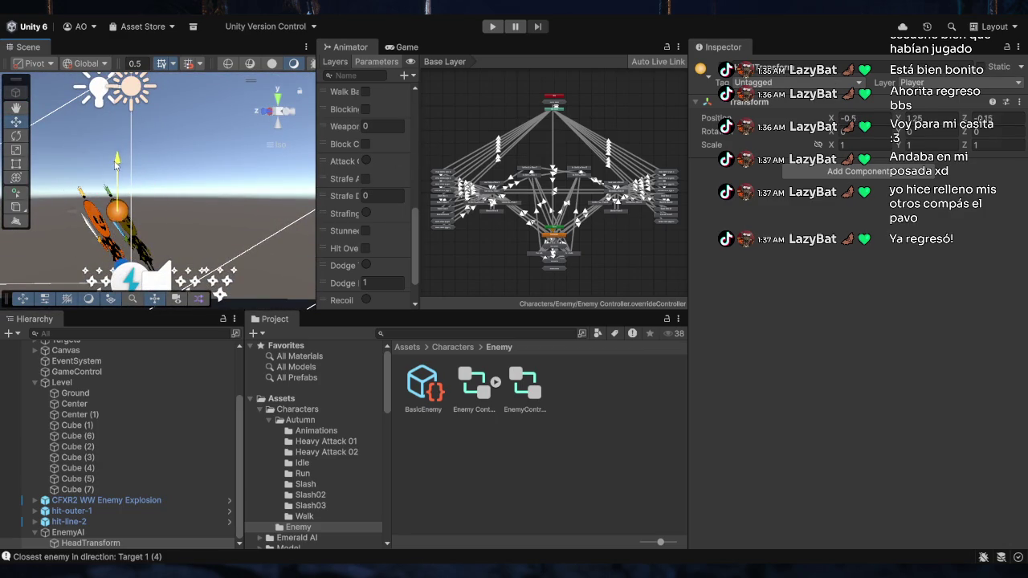
drag(117, 163, 153, 198)
key(f)
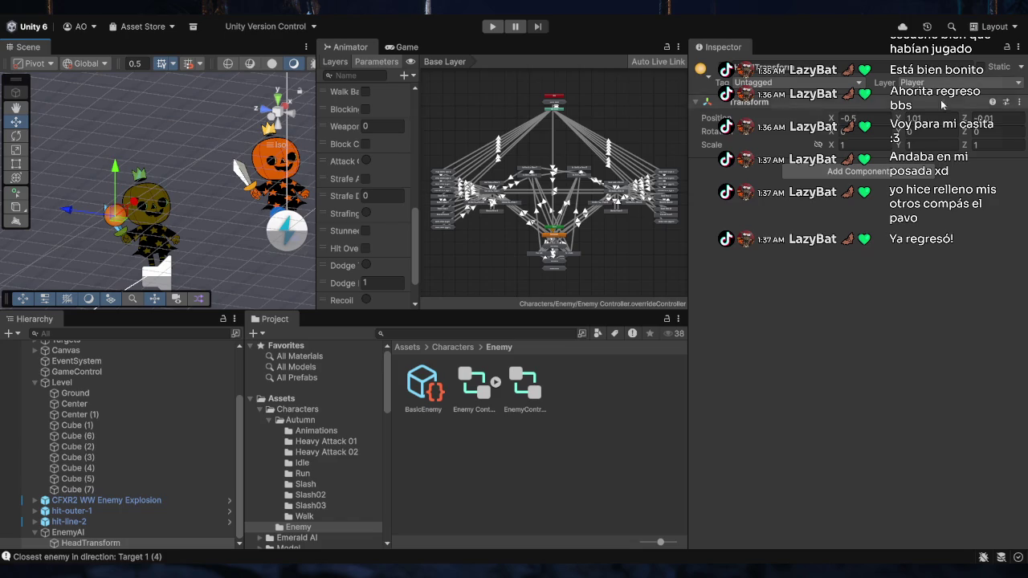
mouse_move(255, 238)
mouse_down()
mouse_move(130, 196)
mouse_move(164, 189)
mouse_move(441, 553)
mouse_move(558, 438)
mouse_move(469, 477)
mouse_move(241, 241)
mouse_move(118, 90)
mouse_up()
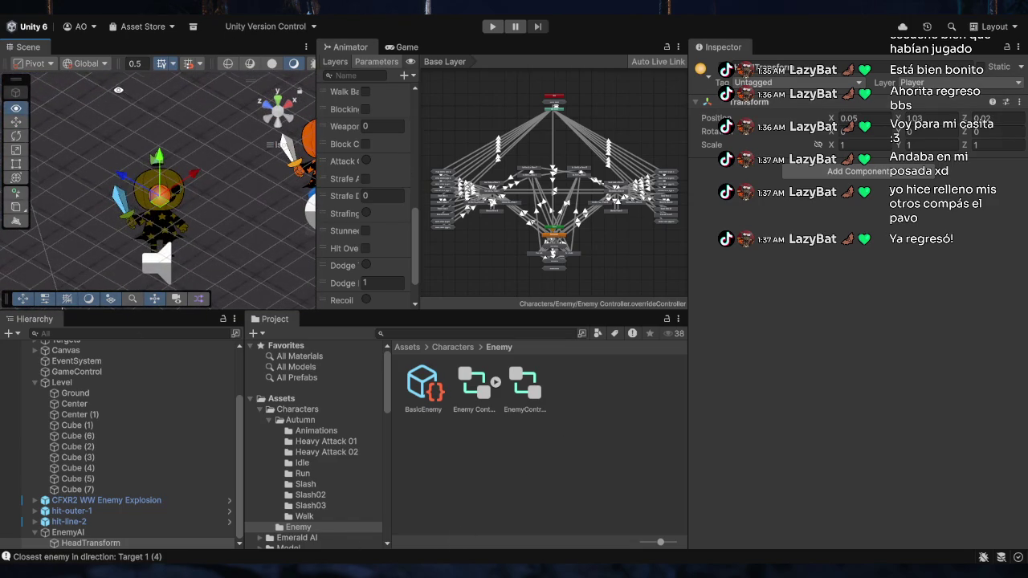
- Drag HeadTransform from the Hierarchy into EnemyAI's Emerald Detection Head Transform field
click(74, 522)
click(81, 532)
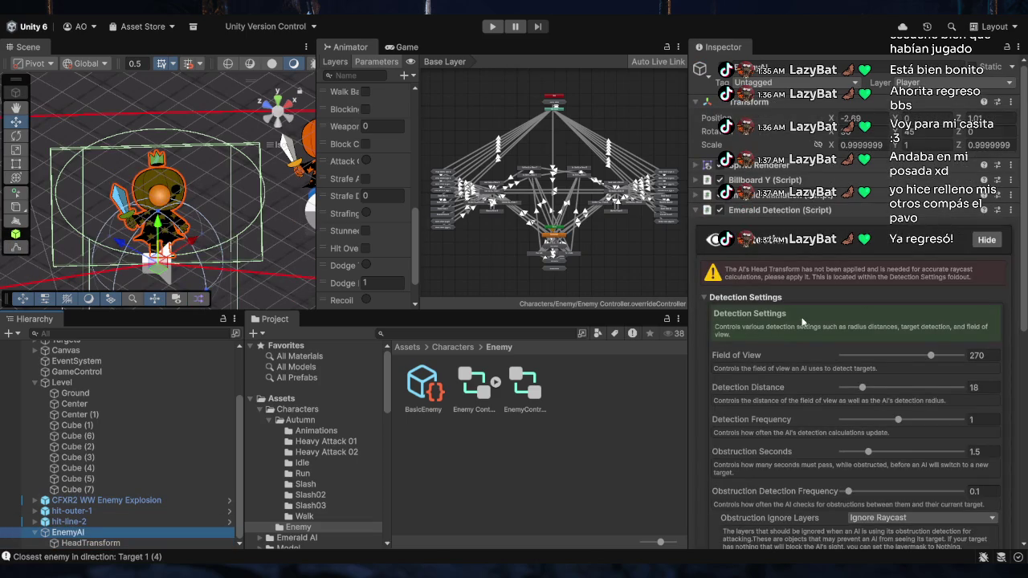
scroll(855, 321, down, 5)
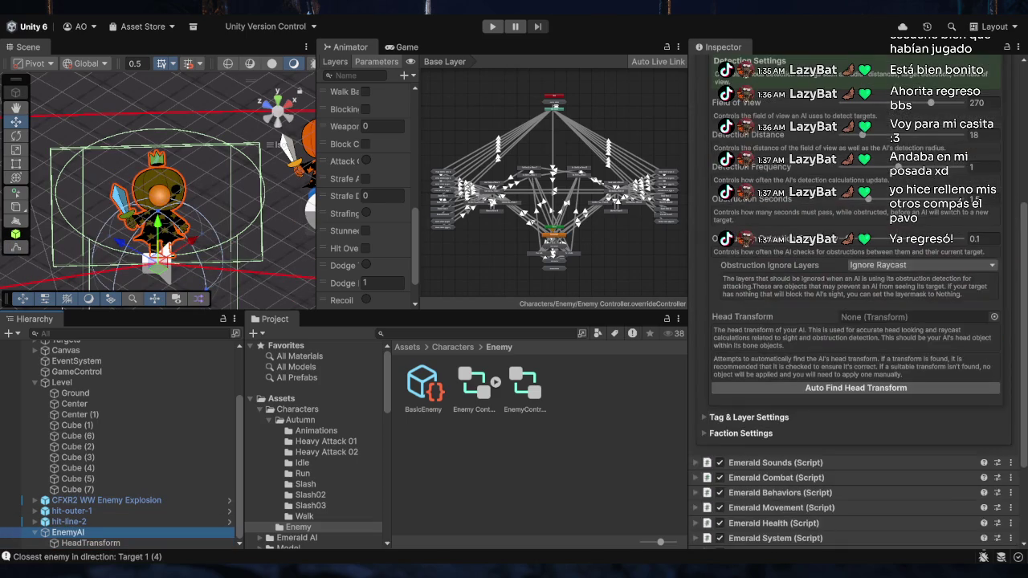
mouse_move(88, 543)
mouse_down()
mouse_move(835, 336)
mouse_move(867, 317)
mouse_up()
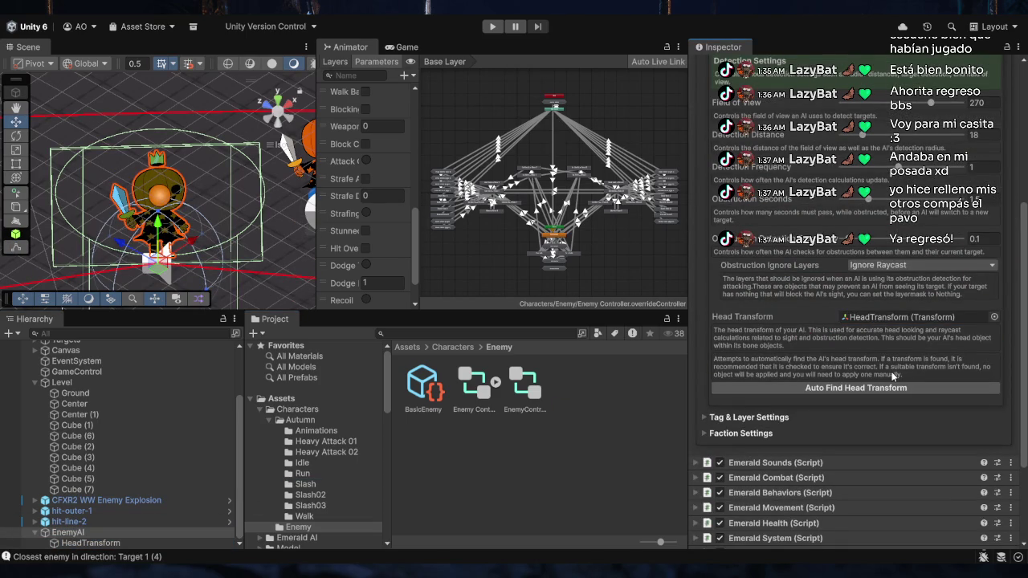
mouse_move(233, 222)
mouse_down()
mouse_move(342, 214)
mouse_move(501, 167)
mouse_move(550, 24)
mouse_move(406, 112)
mouse_move(381, 156)
mouse_move(387, 143)
mouse_up()
scroll(387, 143, up, 2)
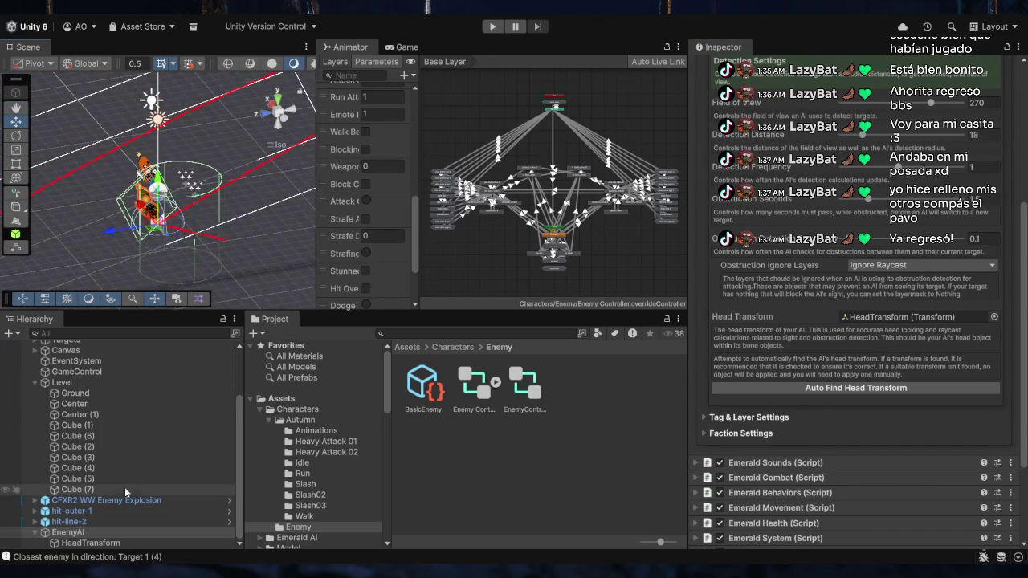
- Set HeadTransform's Y rotation to 0
click(107, 533)
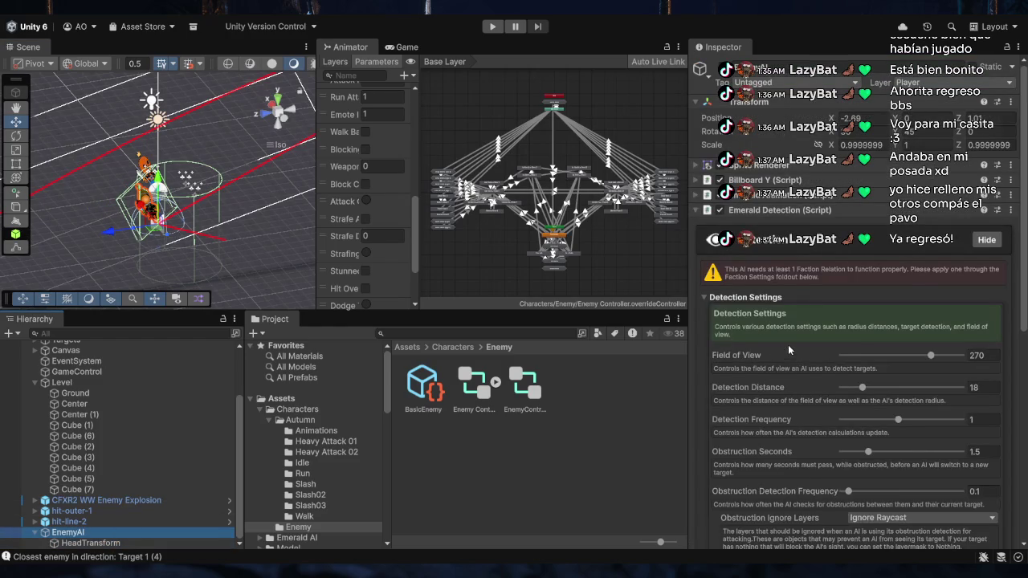
scroll(788, 345, down, 5)
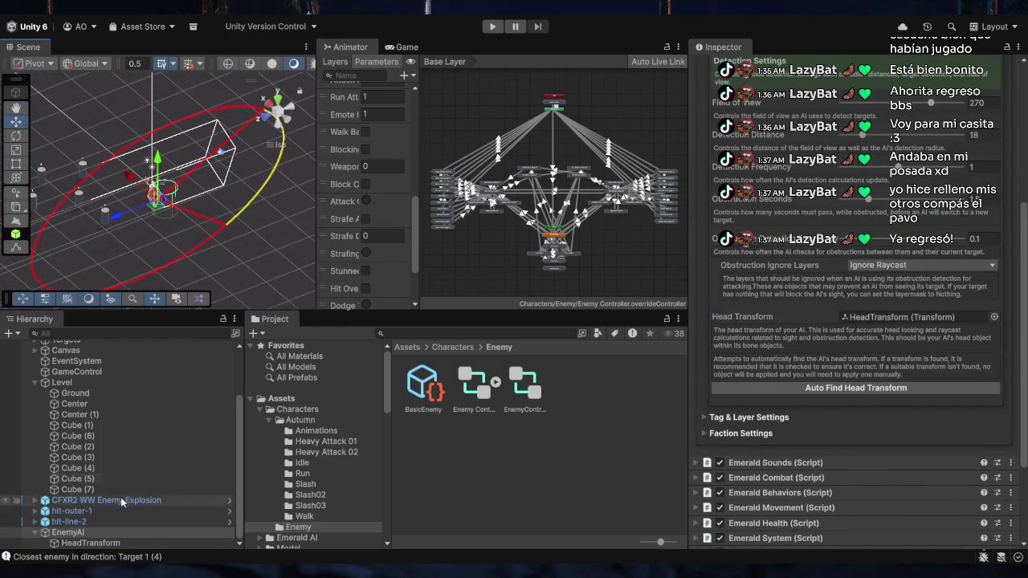
click(91, 543)
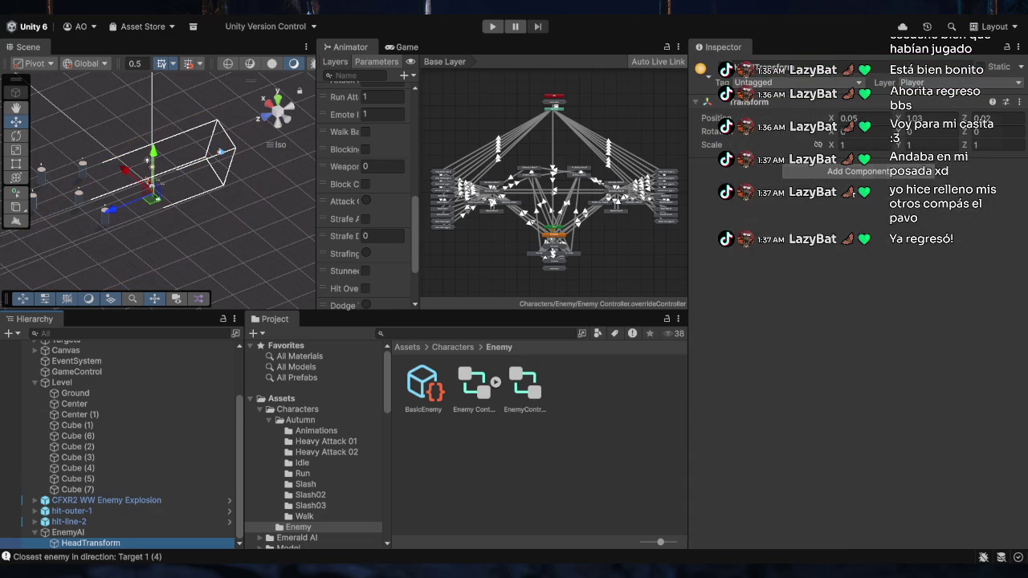
click(905, 133)
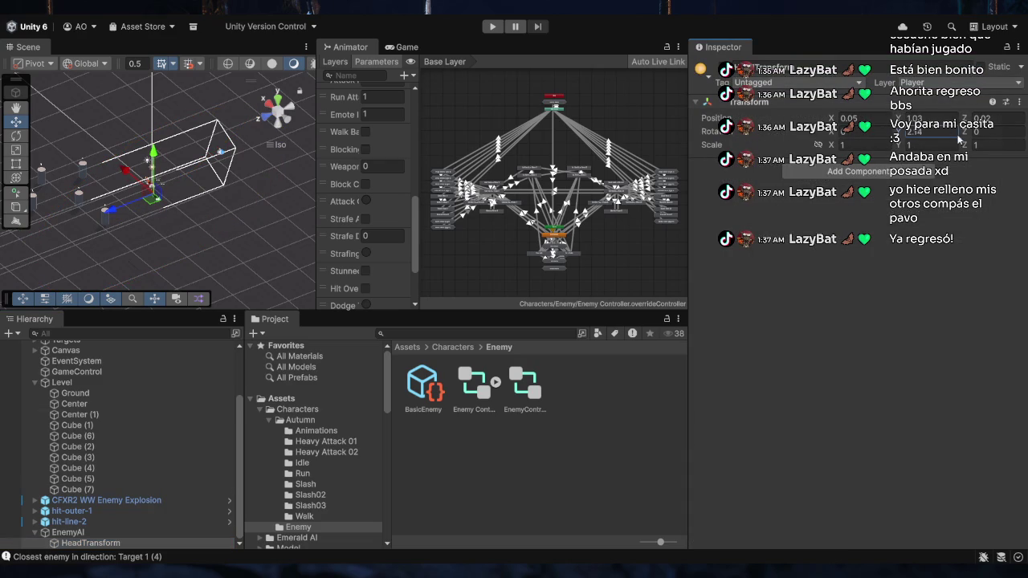
text(0)
key(Return)
key(f)
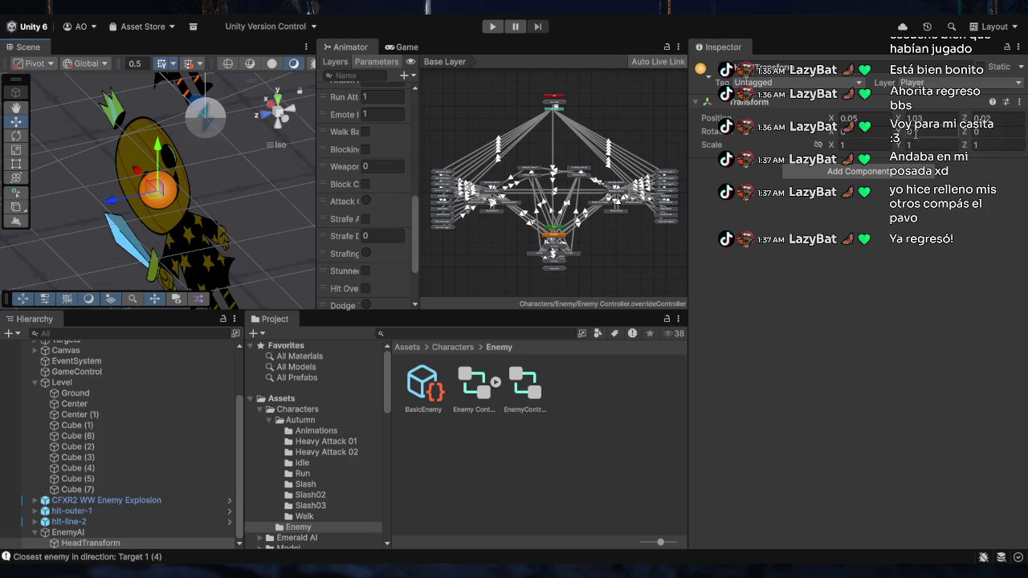
- Frame EnemyAI to show its 270° field-of-view and 18-unit detection range arcs
click(915, 134)
click(96, 533)
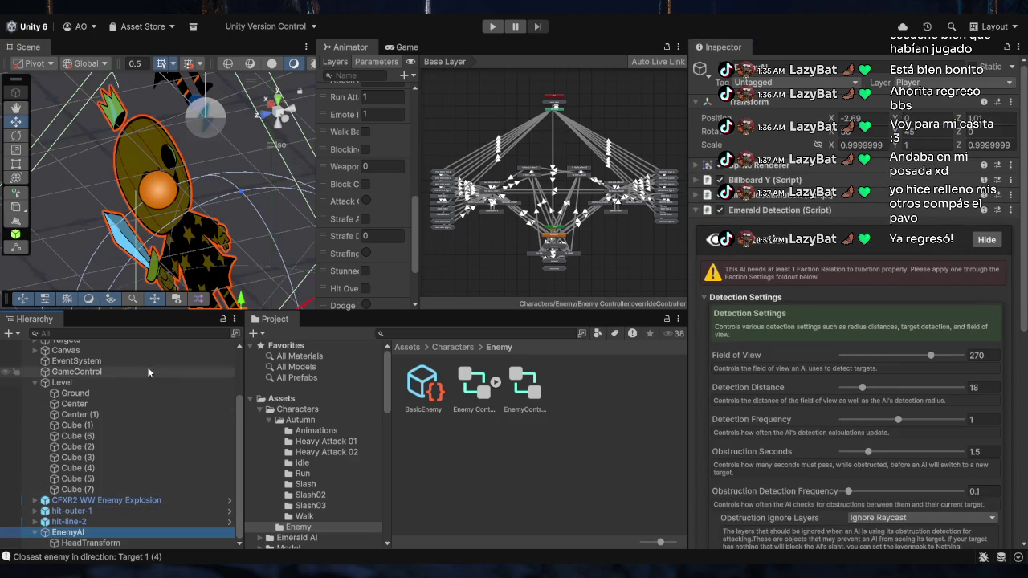
key(f)
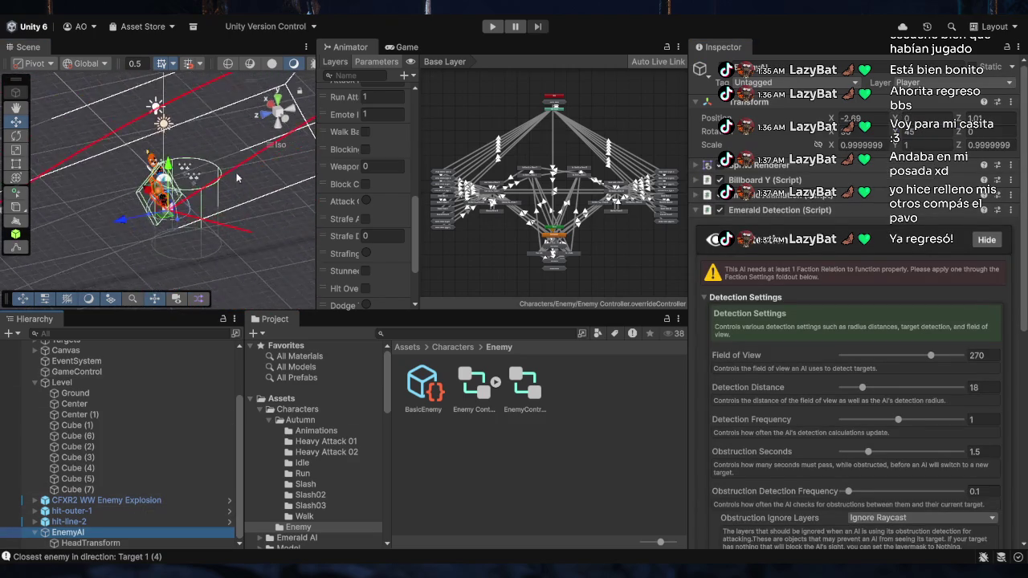
mouse_move(237, 177)
mouse_down()
mouse_move(192, 179)
mouse_move(212, 192)
mouse_up()
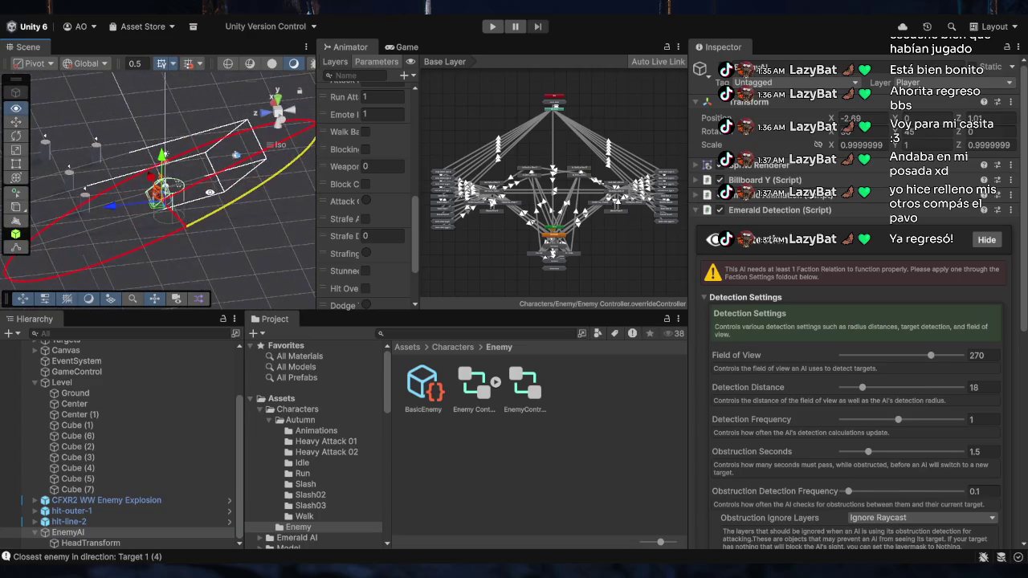
- Zoom in on the pumpkin's head and turn HeadTransform with the Rotate tool (E) to face forward
click(124, 544)
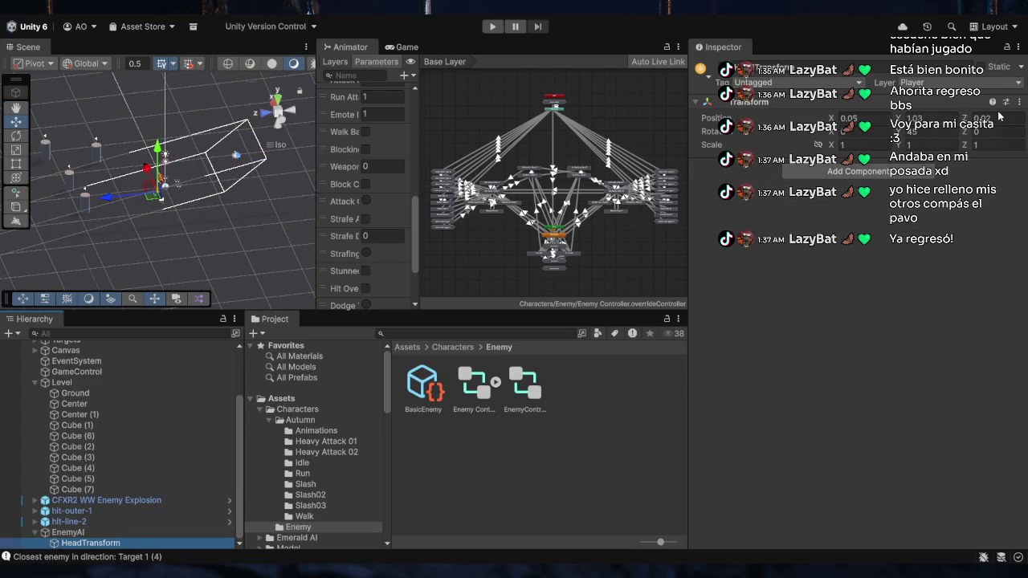
click(928, 131)
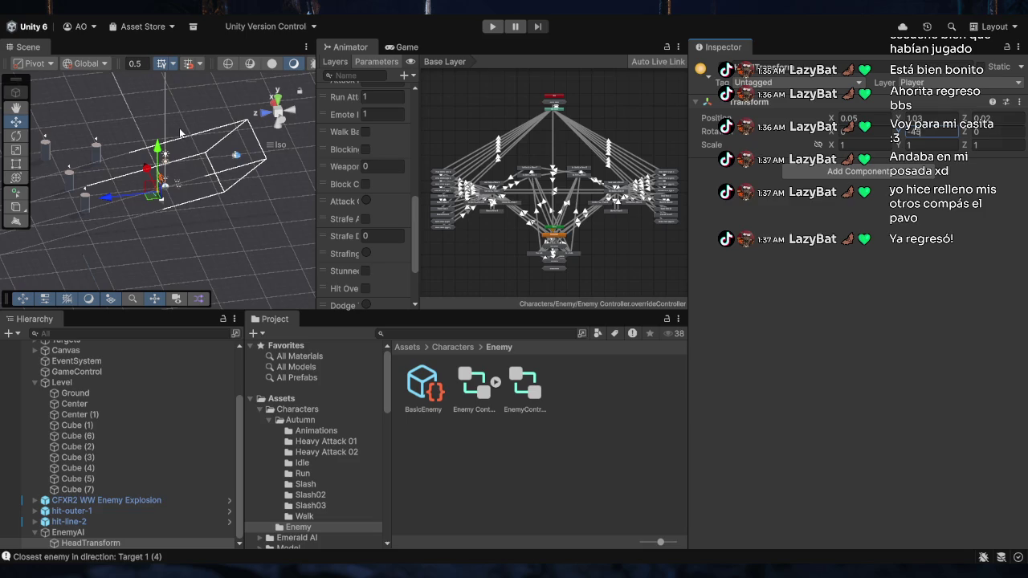
click(944, 224)
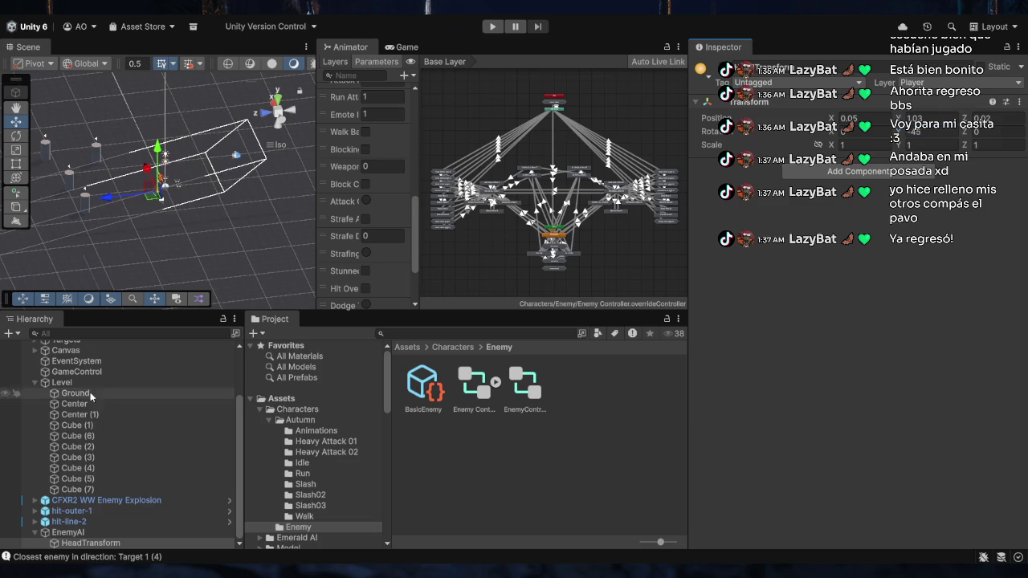
double_click(95, 534)
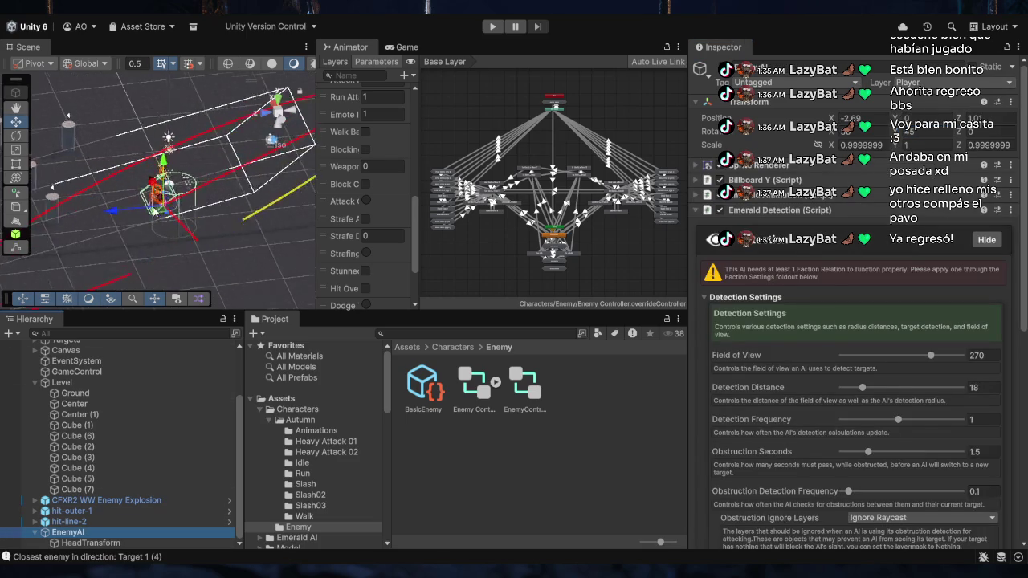
click(96, 542)
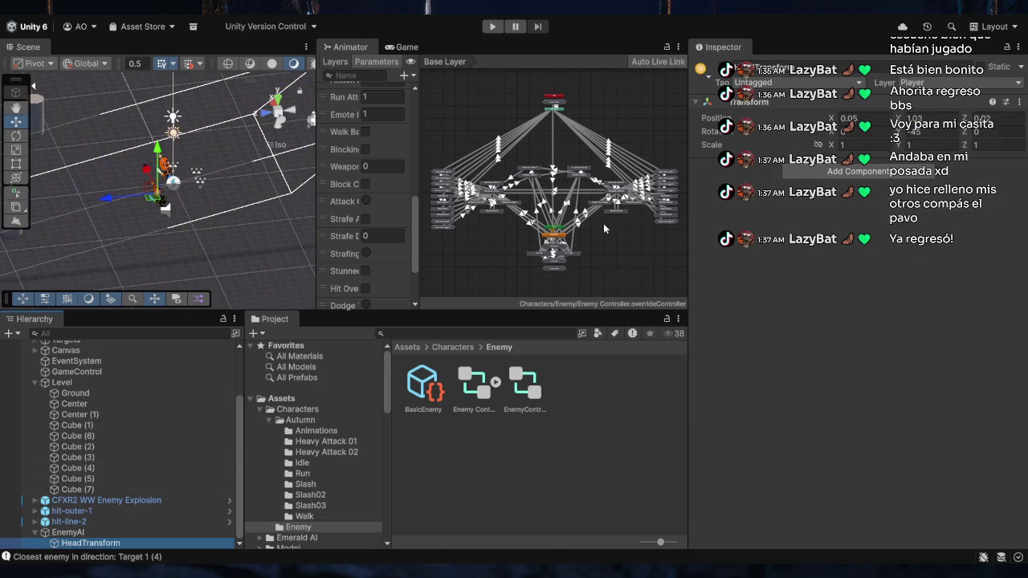
click(929, 134)
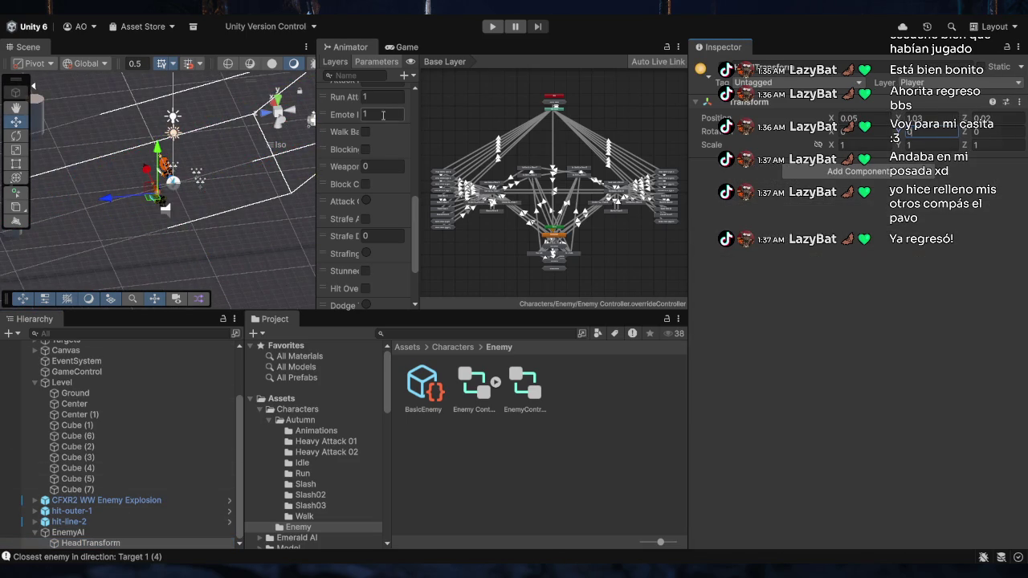
scroll(183, 188, up, 5)
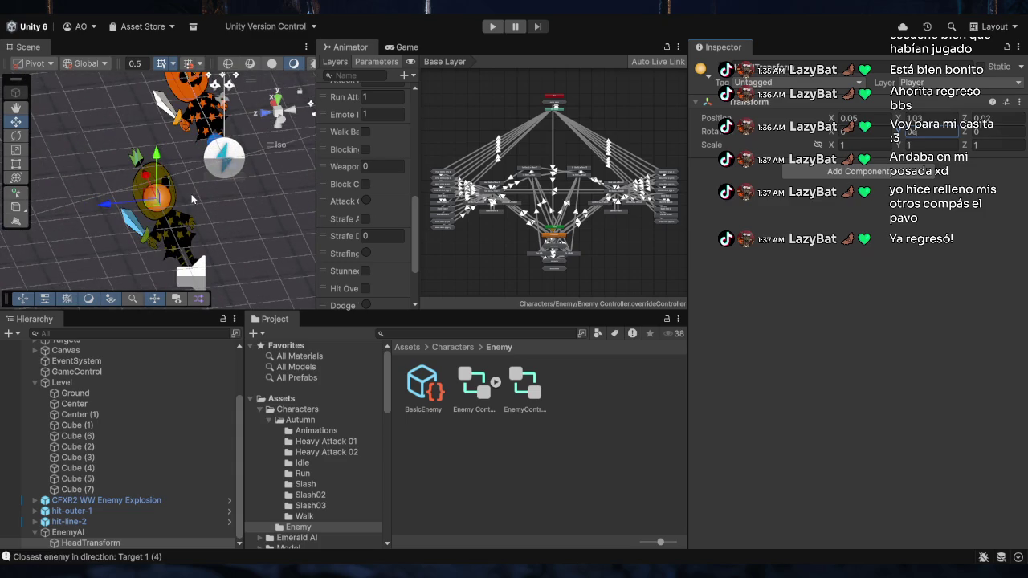
scroll(188, 202, up, 2)
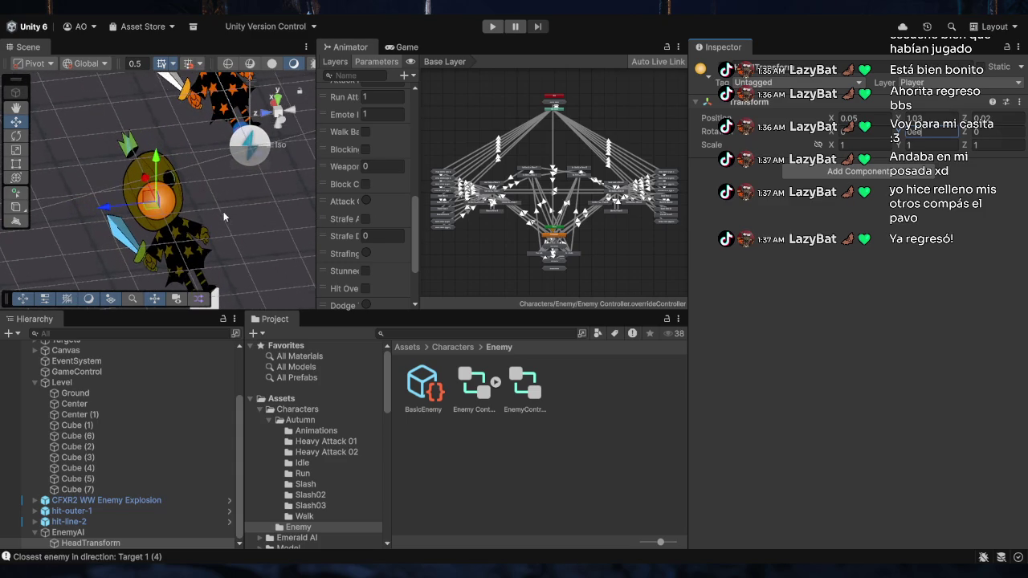
mouse_move(224, 212)
mouse_down()
mouse_move(257, 221)
mouse_move(219, 215)
mouse_up()
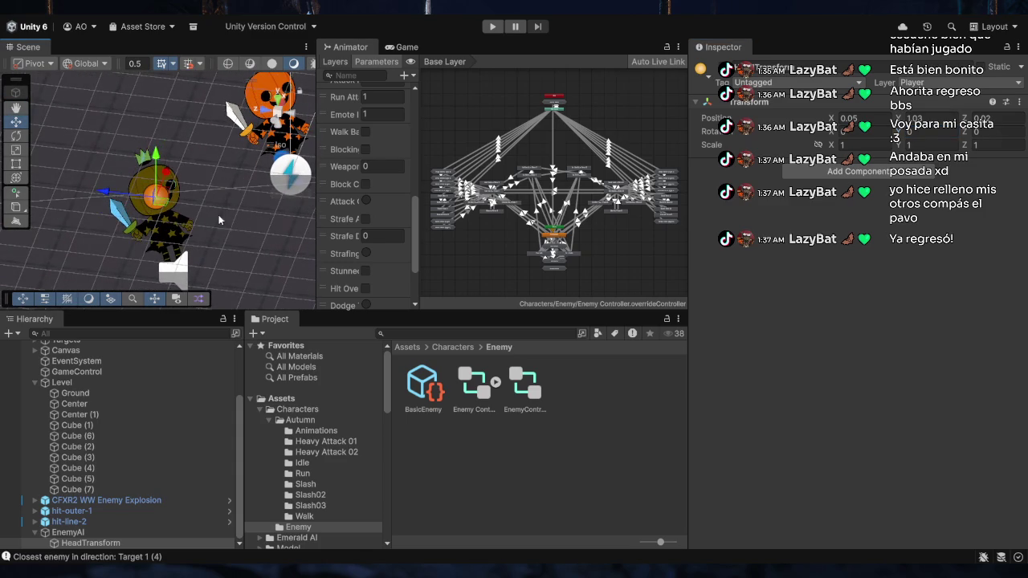
key(e)
key(f)
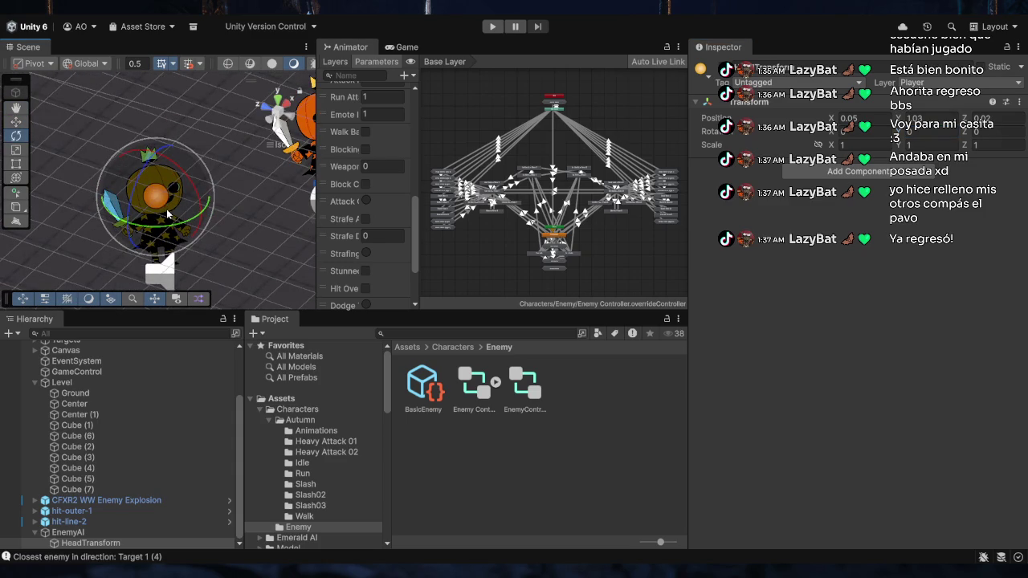
drag(160, 194, 160, 216)
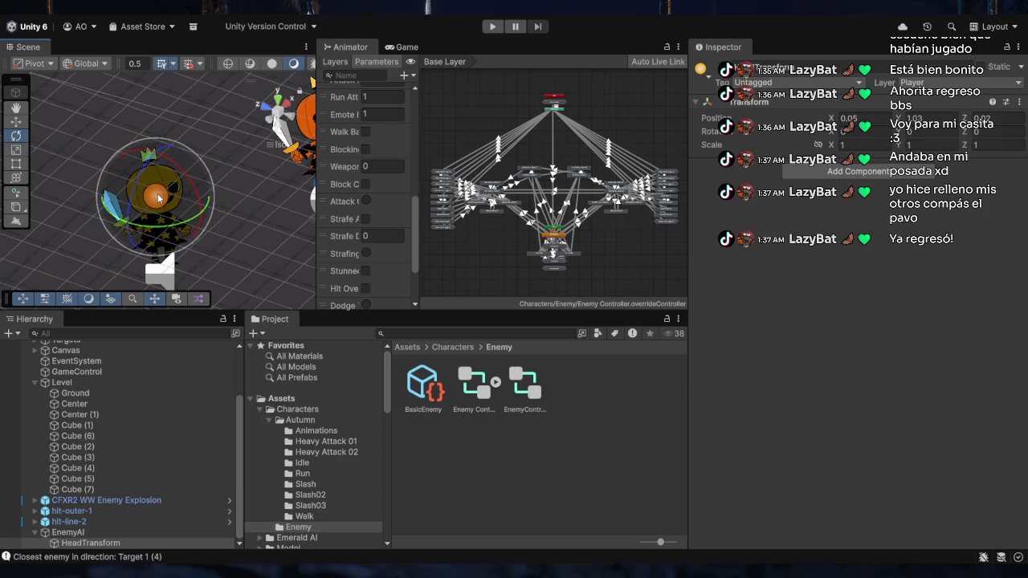